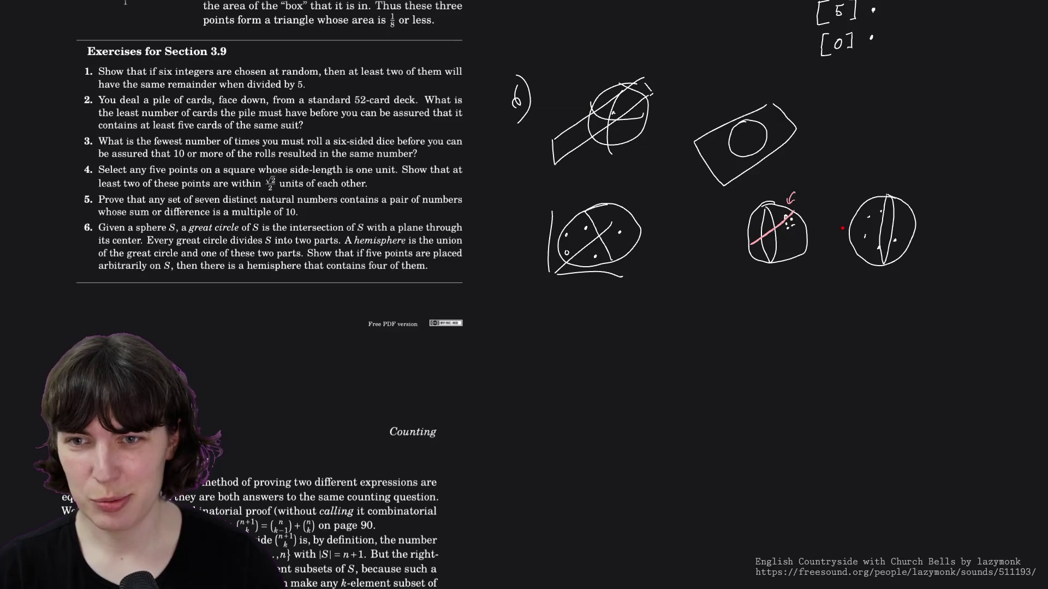
Draw a small arrow on the left and right sides of the rightmost sphere
{"action": "left_click_drag", "start_coordinate": [843, 228], "coordinate": [836, 228]}
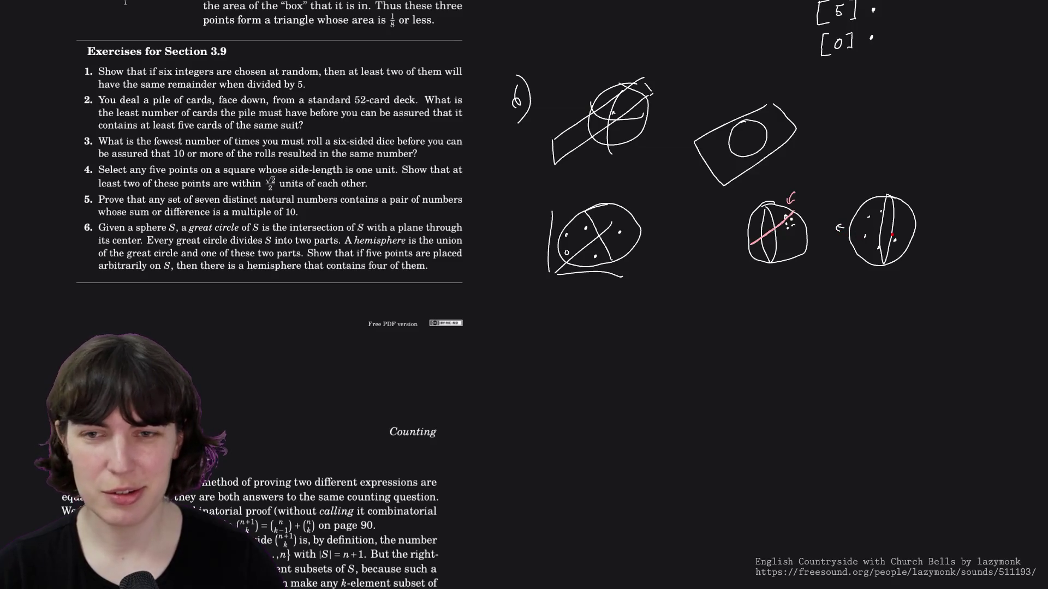
{"action": "left_click_drag", "start_coordinate": [917, 236], "coordinate": [926, 236]}
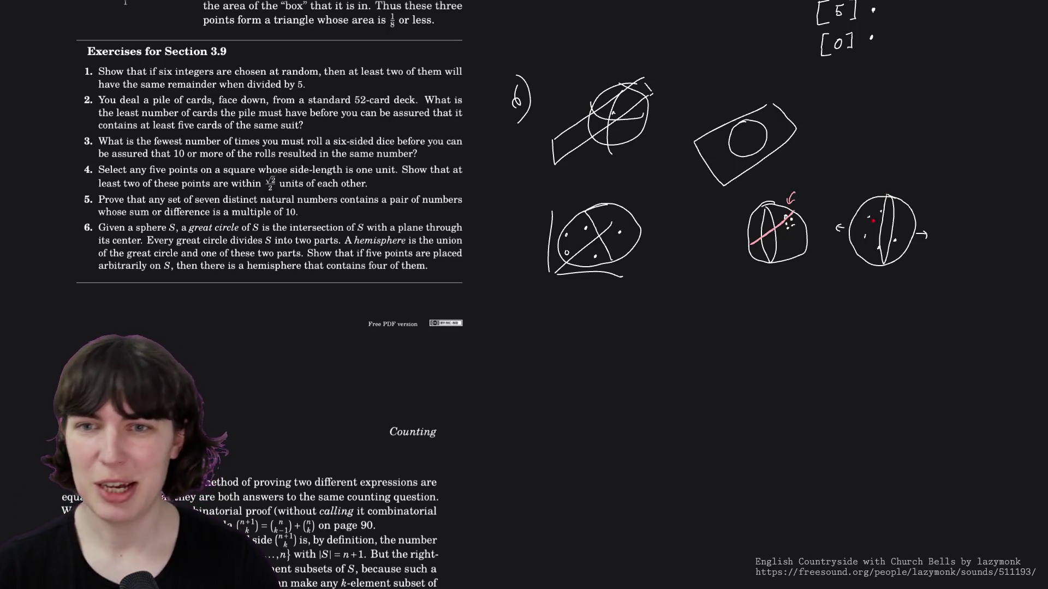
Erase the sphere's old line and both arrows, then draw a new vertical line through it top to bottom
{"action": "left_click", "coordinate": [879, 228]}
{"action": "left_click", "coordinate": [841, 227]}
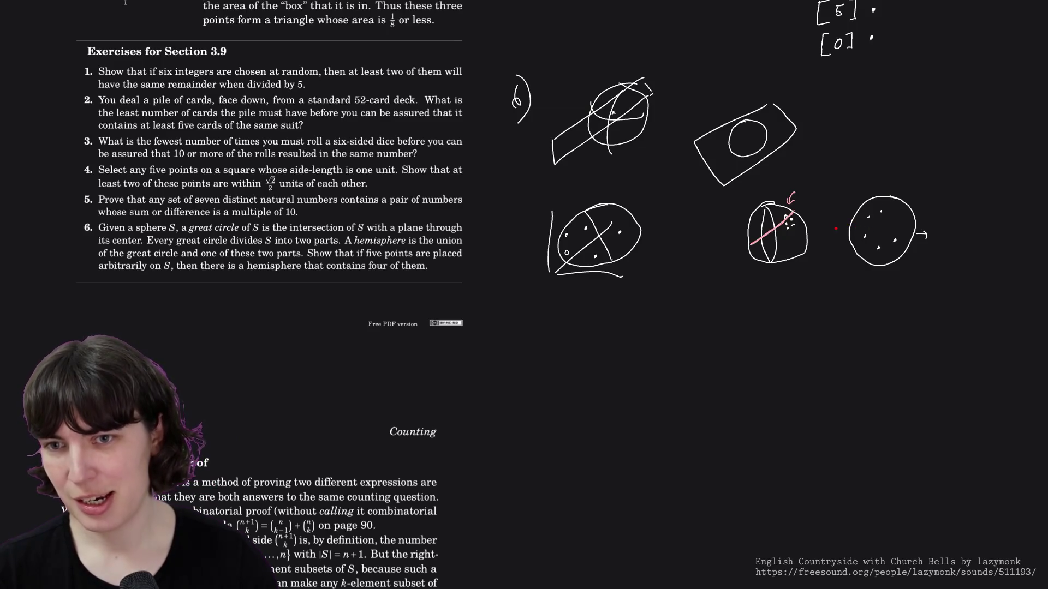
{"action": "left_click", "coordinate": [921, 235]}
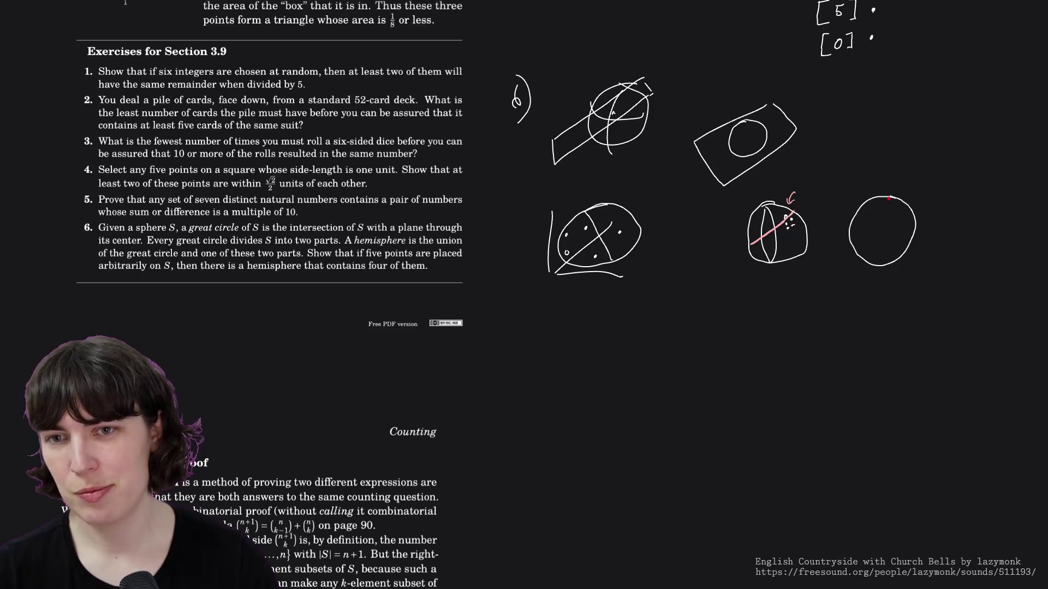
{"action": "left_click_drag", "start_coordinate": [886, 198], "coordinate": [875, 256]}
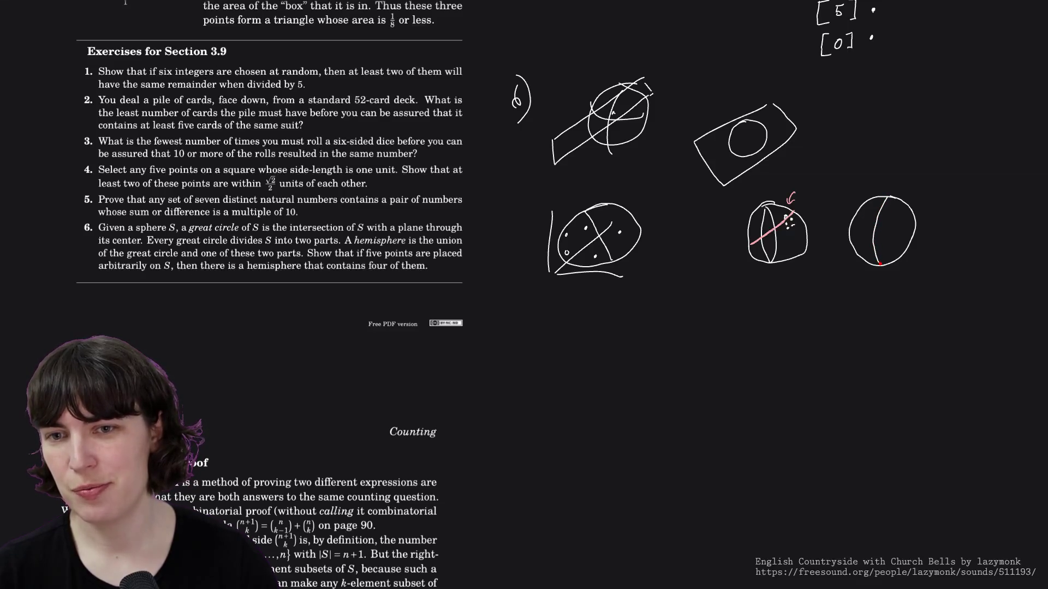
{"action": "left_click_drag", "start_coordinate": [890, 197], "coordinate": [881, 264]}
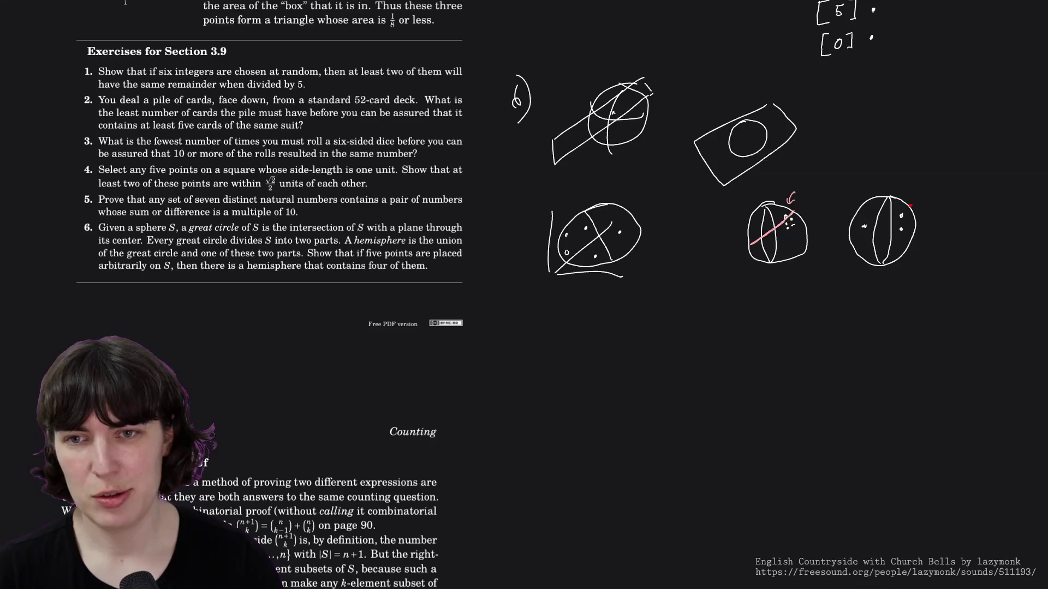
Erase the right sphere, redraw its circle outline, and mark three points inside it
{"action": "left_click_drag", "start_coordinate": [912, 209], "coordinate": [865, 229]}
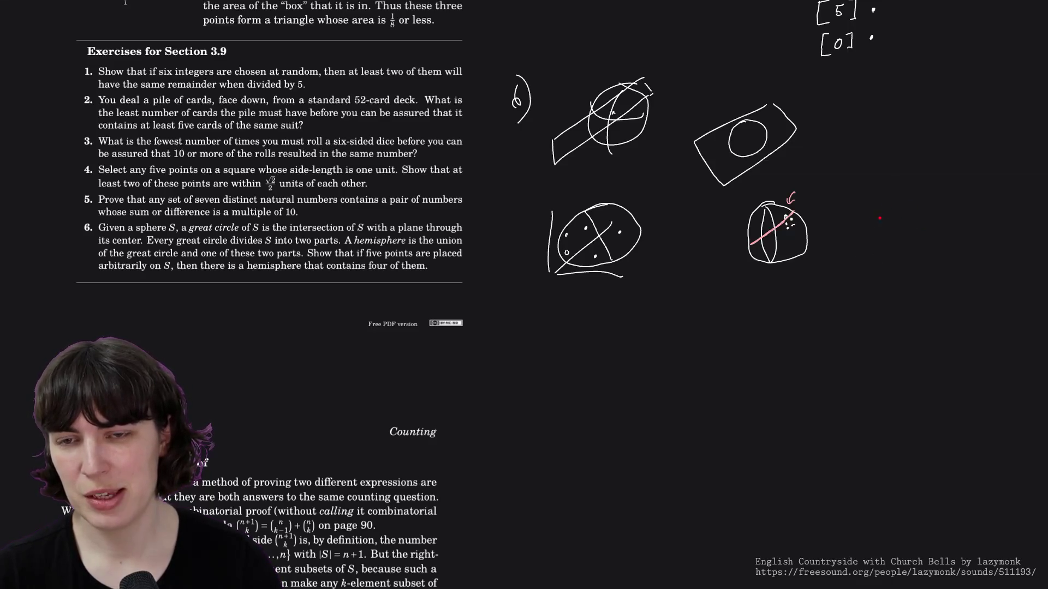
{"action": "mouse_move", "coordinate": [907, 199]}
{"action": "left_mouse_down"}
{"action": "mouse_move", "coordinate": [872, 215]}
{"action": "mouse_move", "coordinate": [905, 200]}
{"action": "left_mouse_up"}
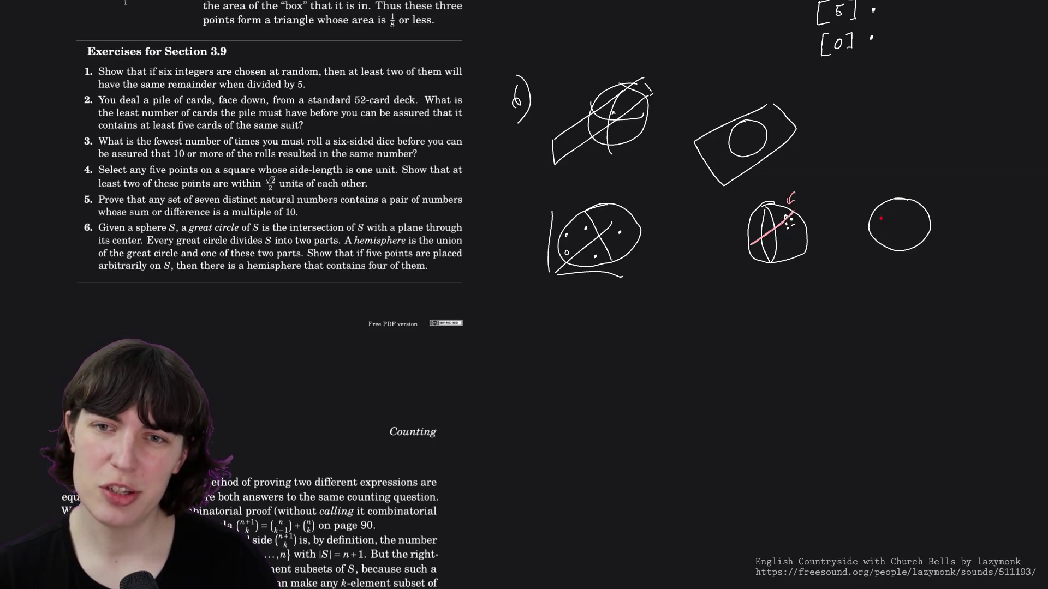
{"action": "left_click", "coordinate": [881, 220]}
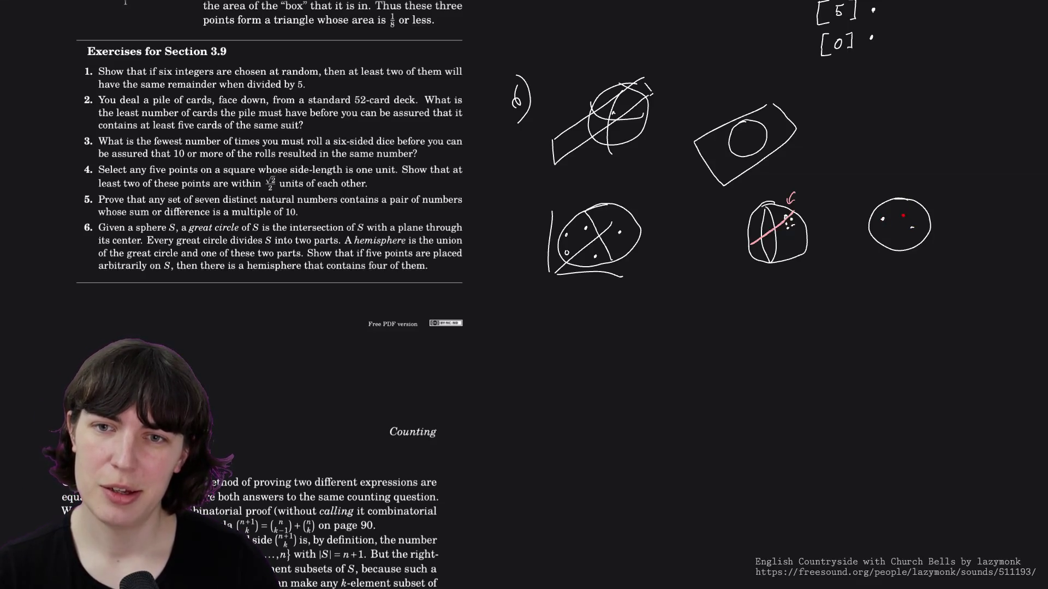
{"action": "left_click", "coordinate": [896, 238]}
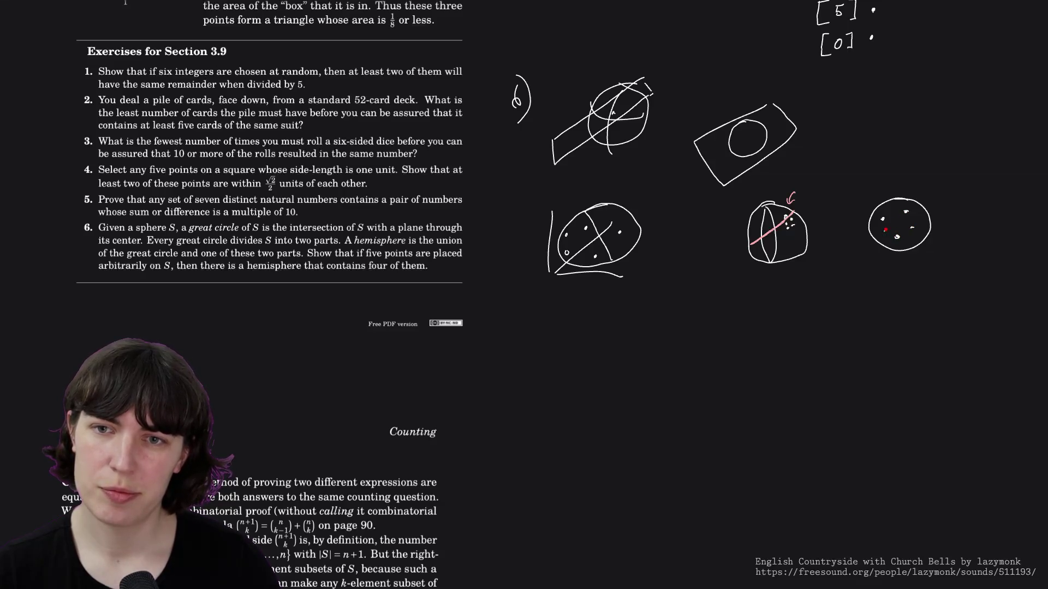
{"action": "left_click", "coordinate": [885, 230]}
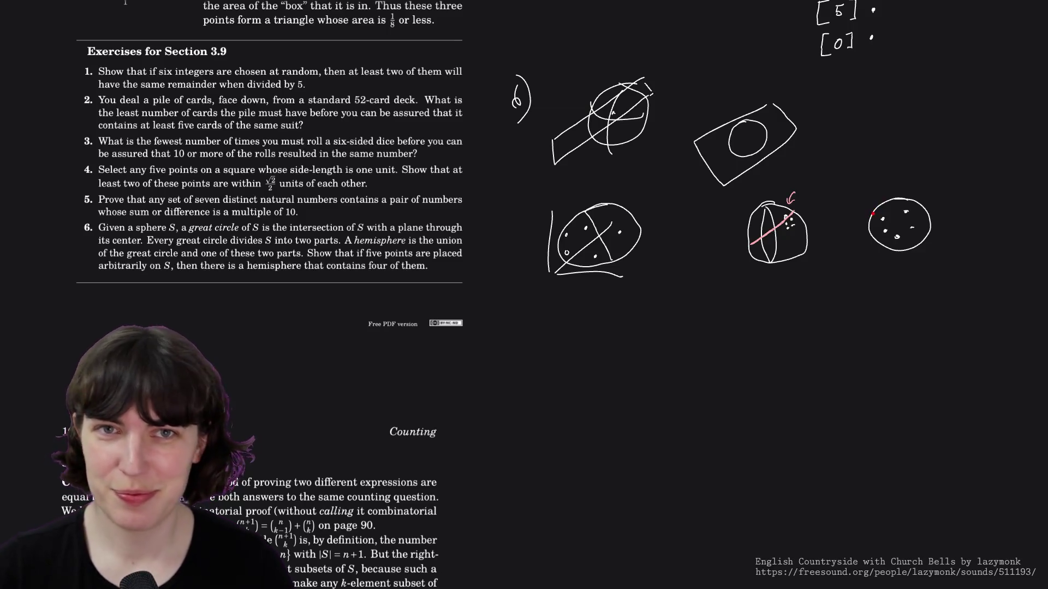
Erase the dotted circle and sketch a small circle split by a vertical line
{"action": "mouse_move", "coordinate": [883, 206]}
{"action": "left_mouse_down"}
{"action": "mouse_move", "coordinate": [882, 230]}
{"action": "mouse_move", "coordinate": [912, 228]}
{"action": "left_mouse_up"}
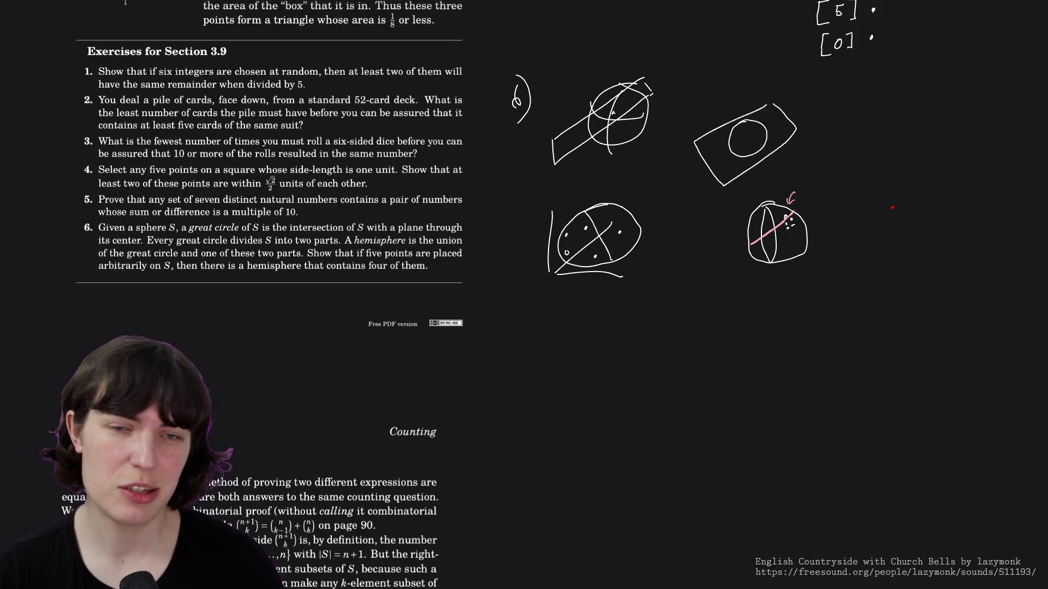
{"action": "mouse_move", "coordinate": [889, 207]}
{"action": "left_mouse_down"}
{"action": "mouse_move", "coordinate": [868, 231]}
{"action": "mouse_move", "coordinate": [888, 209]}
{"action": "mouse_move", "coordinate": [884, 236]}
{"action": "left_mouse_up"}
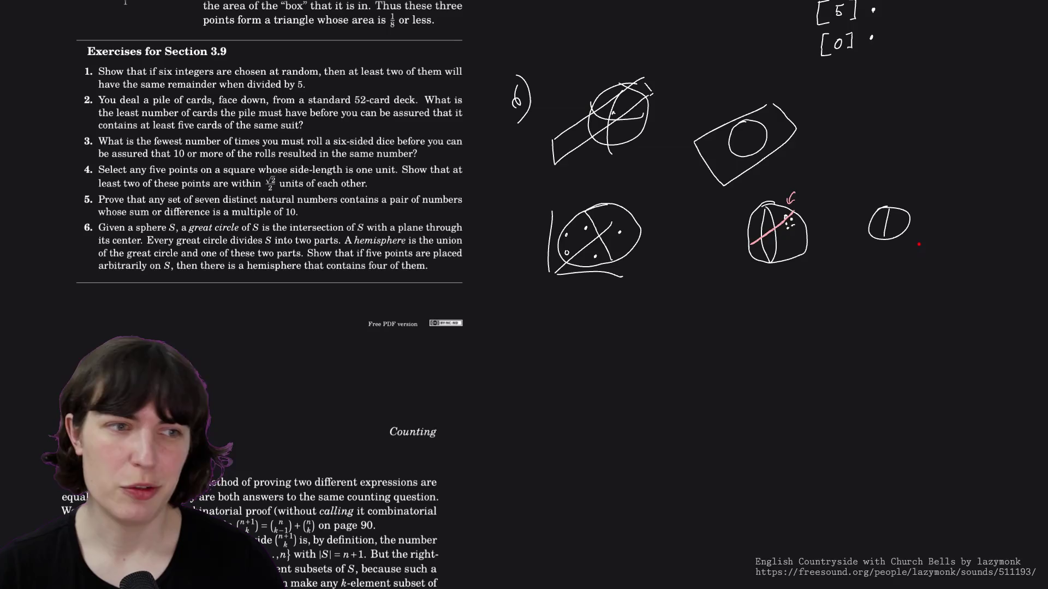
Start a stray arc, then undo both the arc and the small circle sketch
{"action": "left_click_drag", "start_coordinate": [954, 239], "coordinate": [928, 248]}
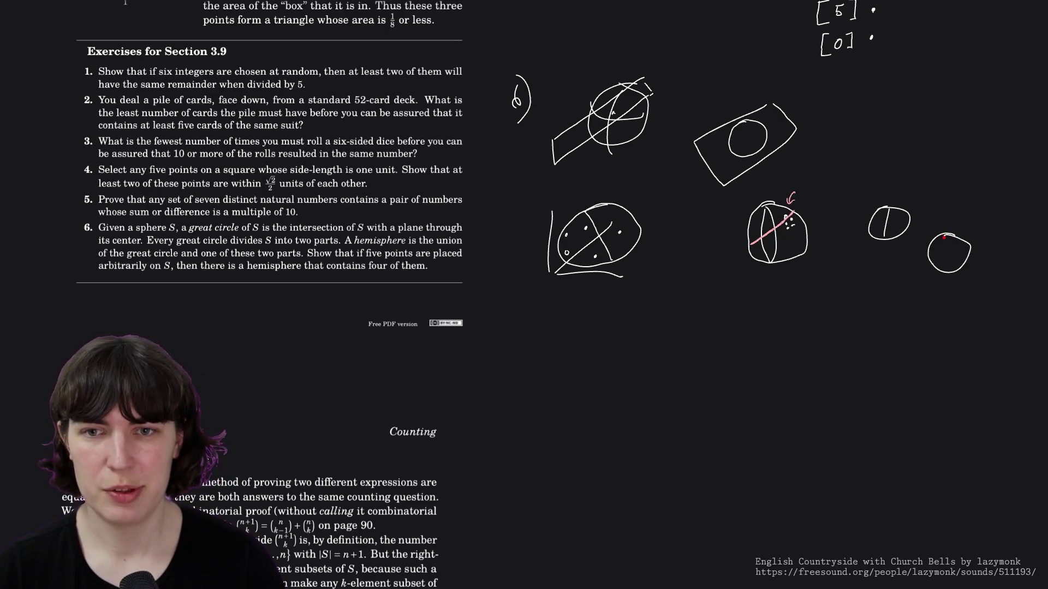
{"action": "key", "text": "ctrl+z"}
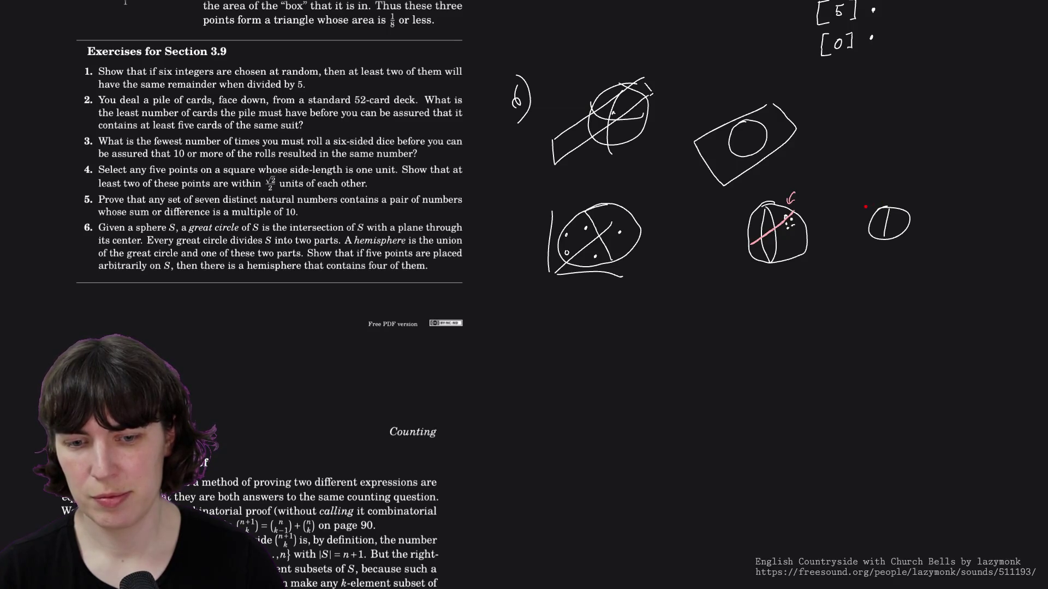
{"action": "key", "text": "ctrl+z"}
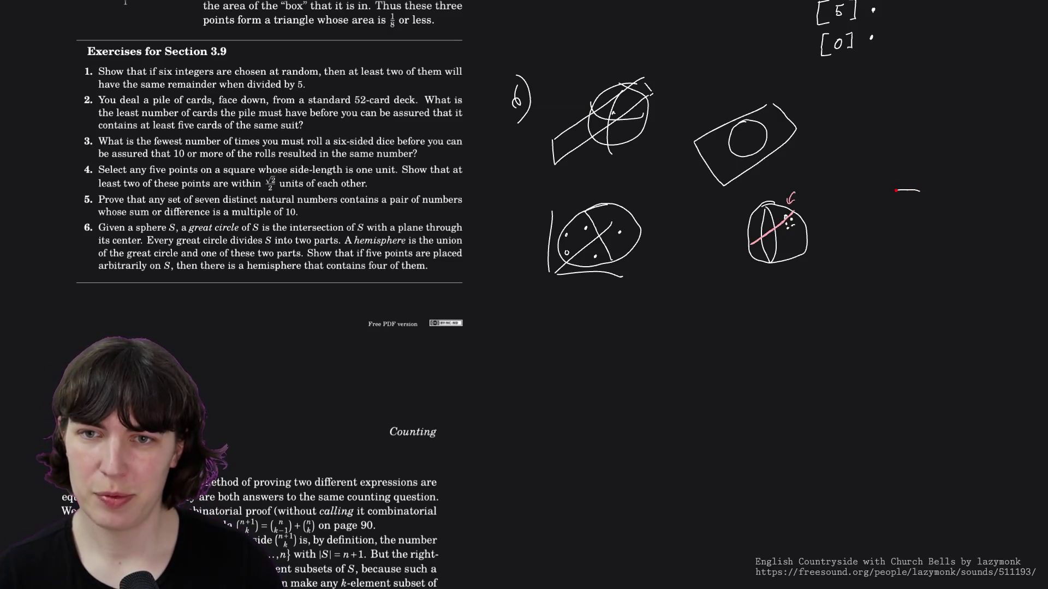
Draw a larger circle at the right and mark four scattered dots inside it
{"action": "left_click_drag", "start_coordinate": [896, 190], "coordinate": [928, 197]}
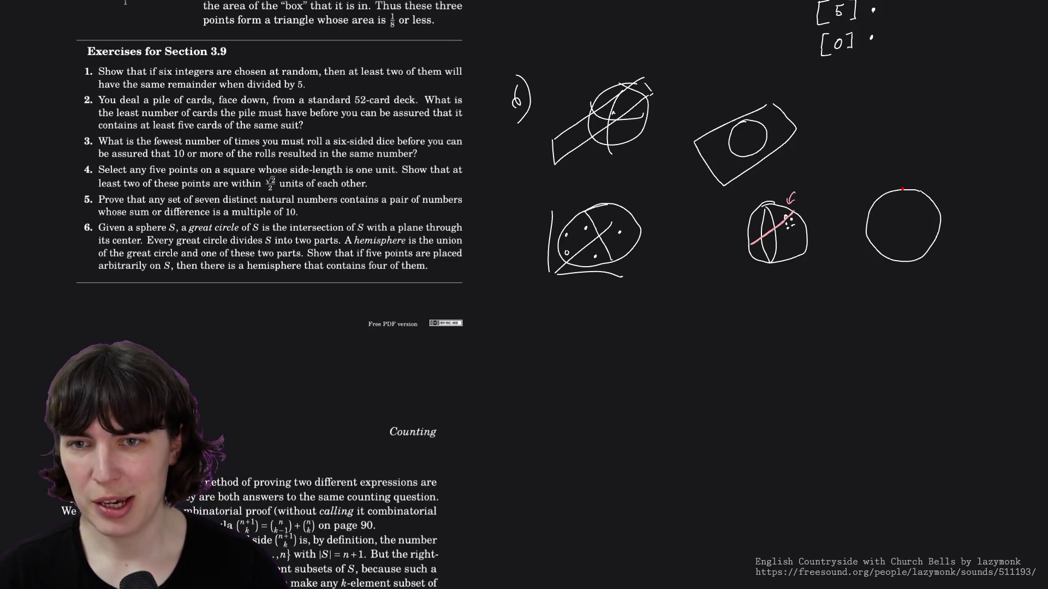
{"action": "left_click", "coordinate": [892, 208]}
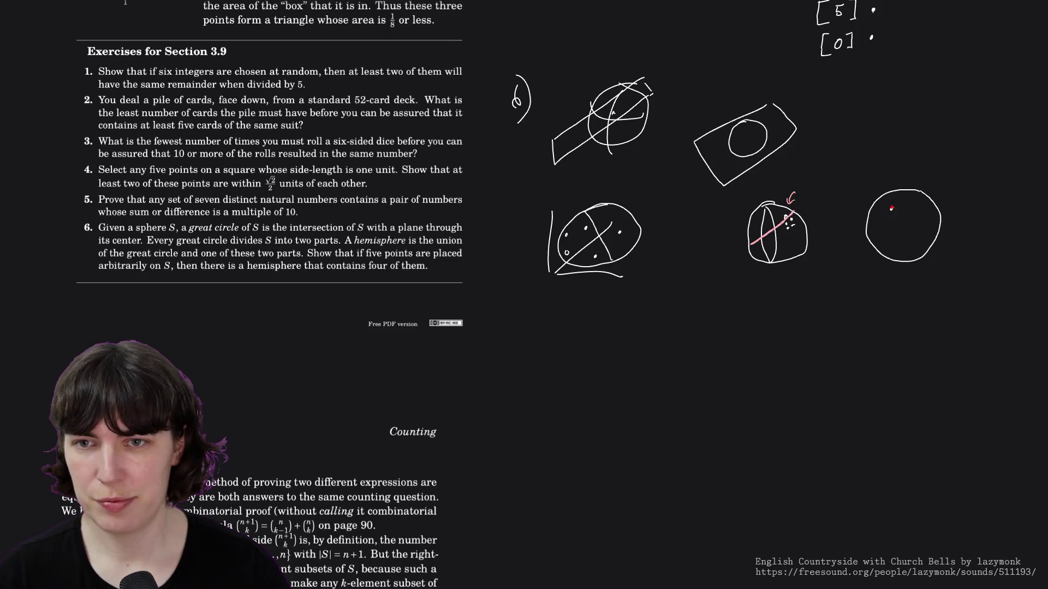
{"action": "left_click", "coordinate": [916, 220]}
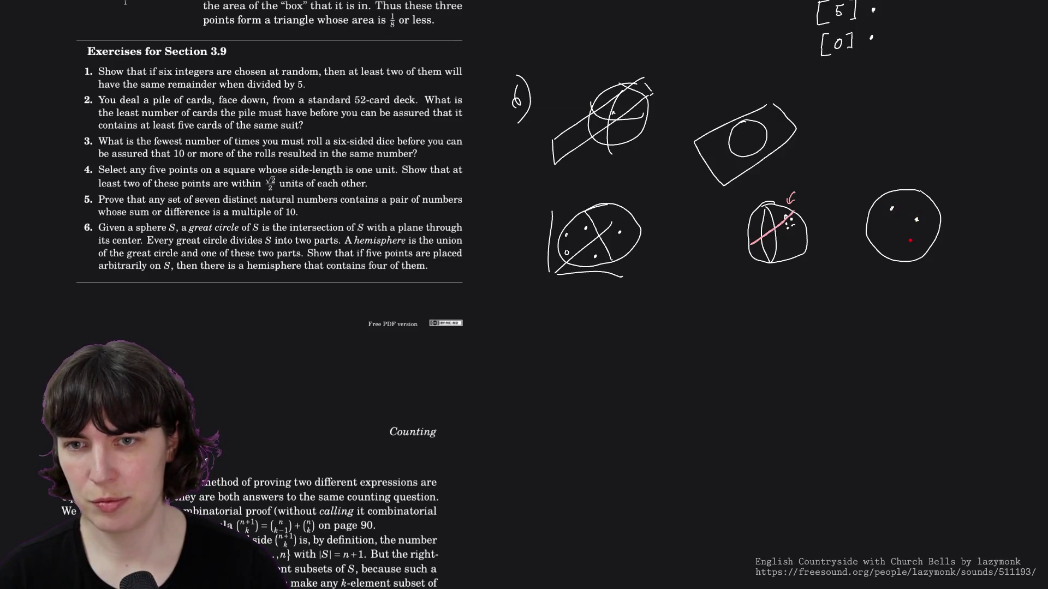
{"action": "left_click", "coordinate": [906, 240]}
{"action": "left_click", "coordinate": [880, 230]}
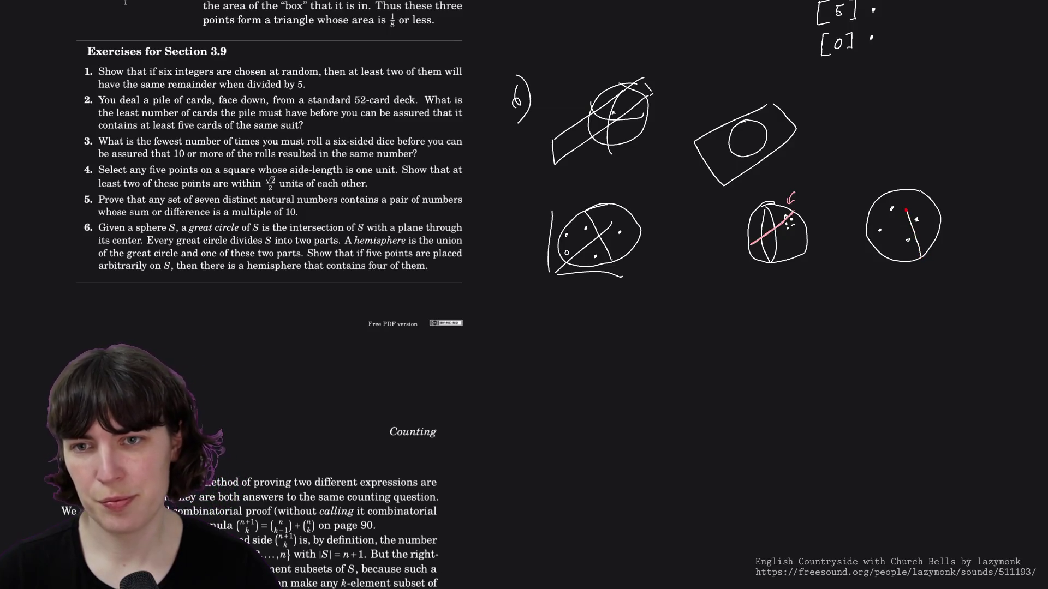
After undoing two trial lines, divide the dotted circle with a vertical line from top to bottom
{"action": "left_click_drag", "start_coordinate": [924, 257], "coordinate": [900, 187]}
{"action": "key", "text": "ctrl+z"}
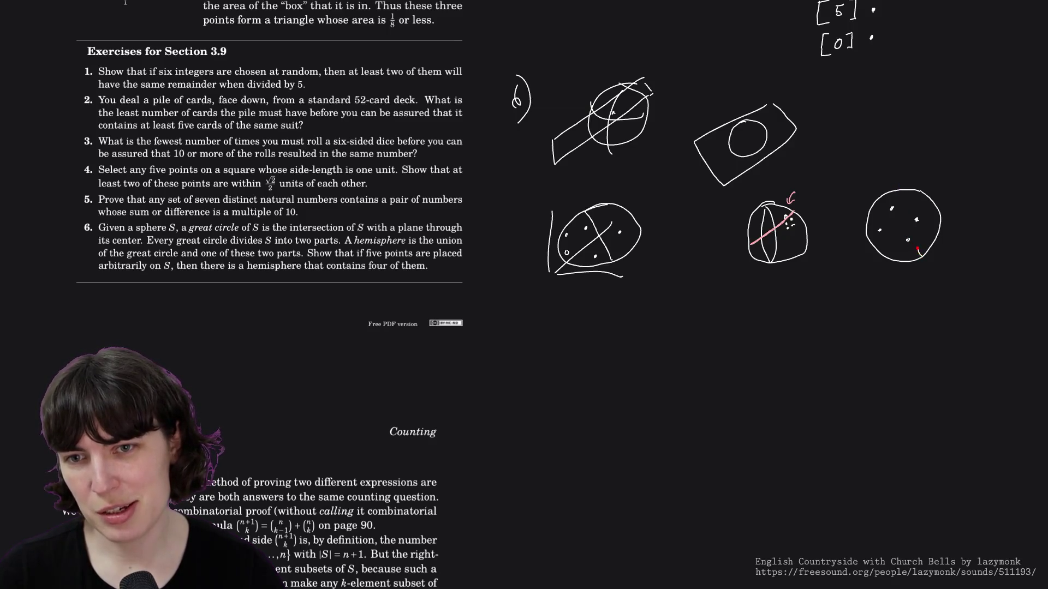
{"action": "left_click_drag", "start_coordinate": [921, 255], "coordinate": [898, 213]}
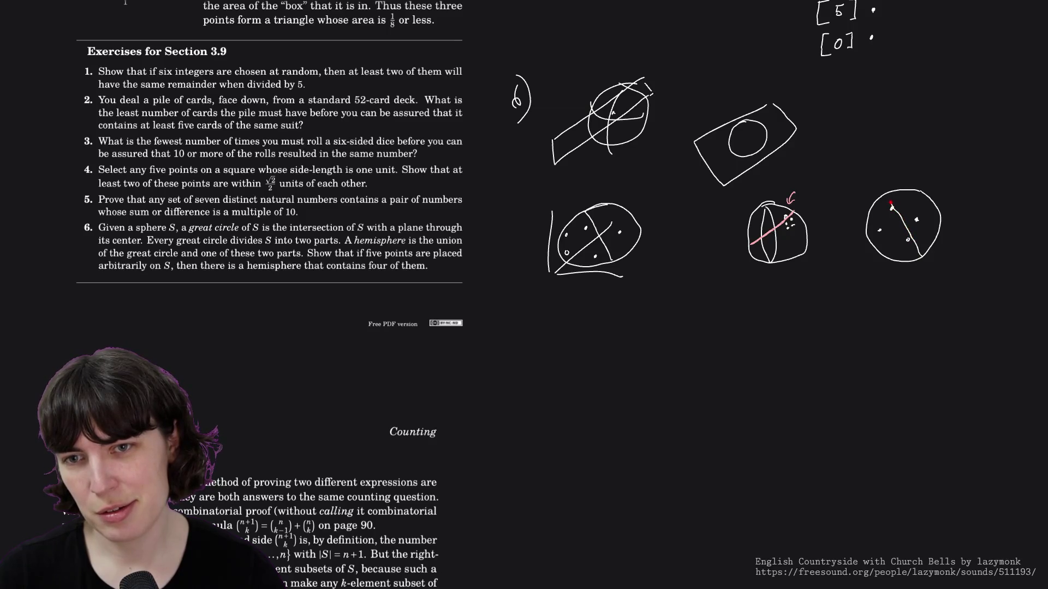
{"action": "key", "text": "ctrl+z"}
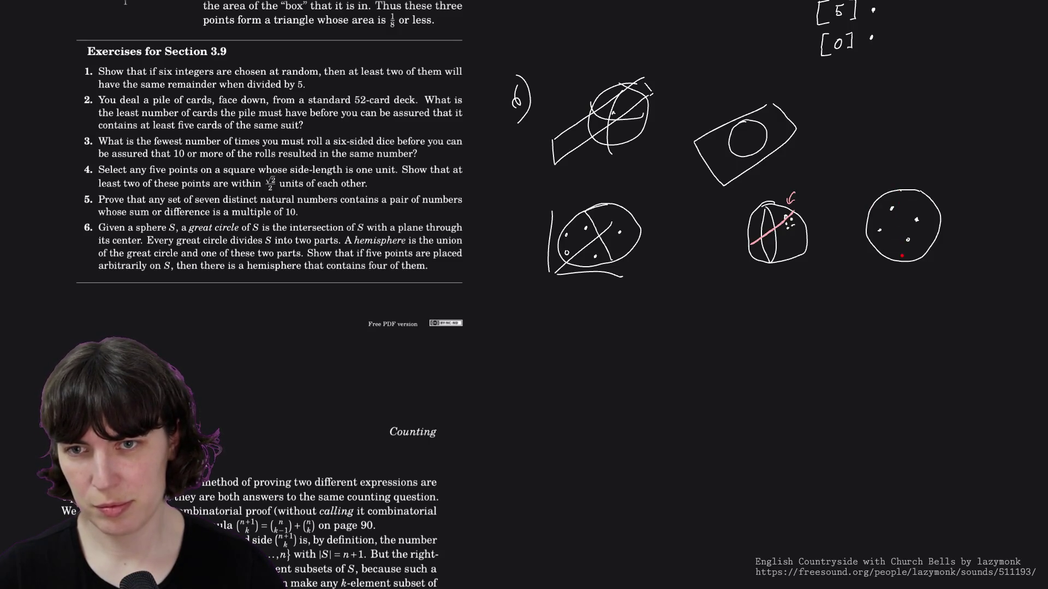
{"action": "left_click_drag", "start_coordinate": [901, 191], "coordinate": [901, 259]}
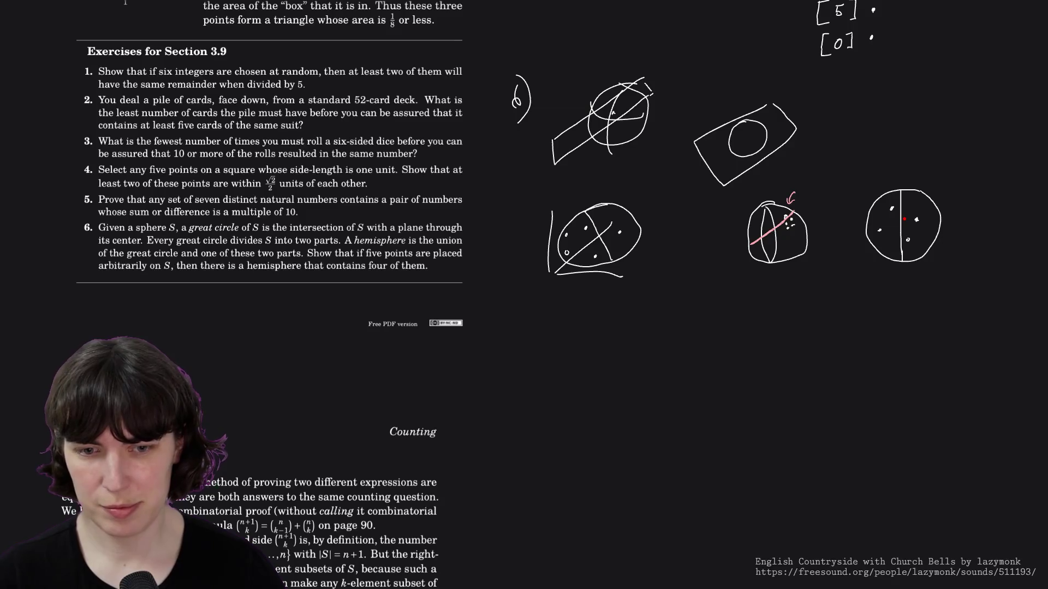
Undo the vertical line and then the right circle, removing the sketch from the canvas
{"action": "key", "text": "ctrl+z"}
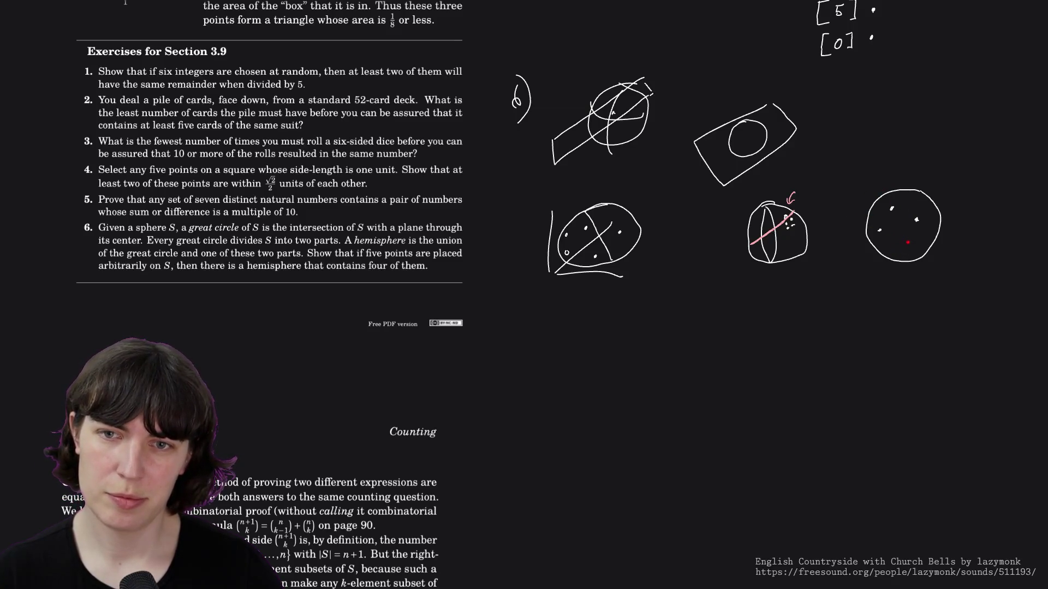
{"action": "key", "text": "ctrl+z"}
{"action": "key", "text": "ctrl+z"}
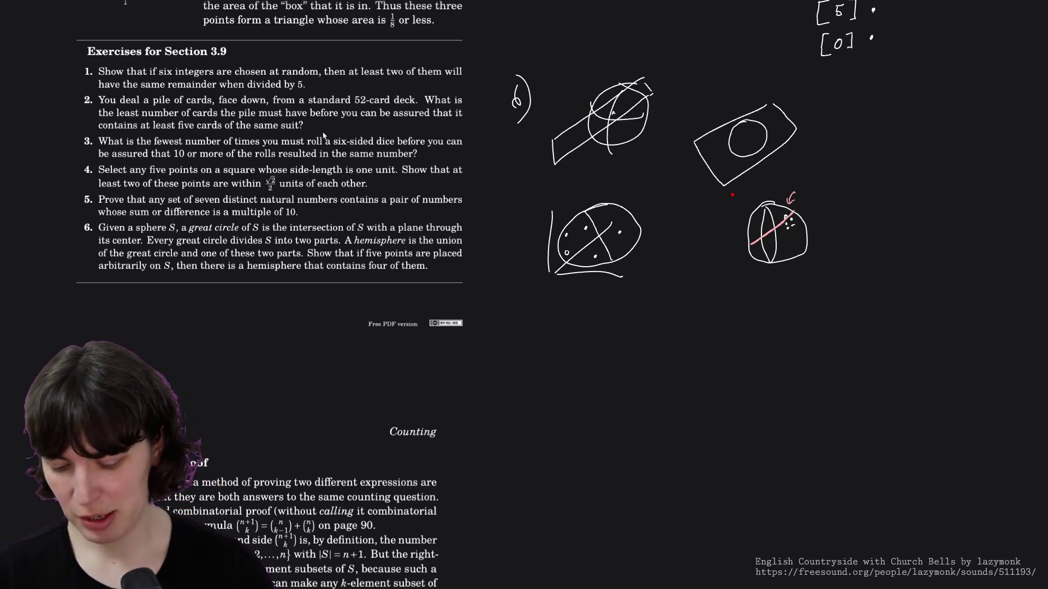
{"action": "type", "text": "3.9"}
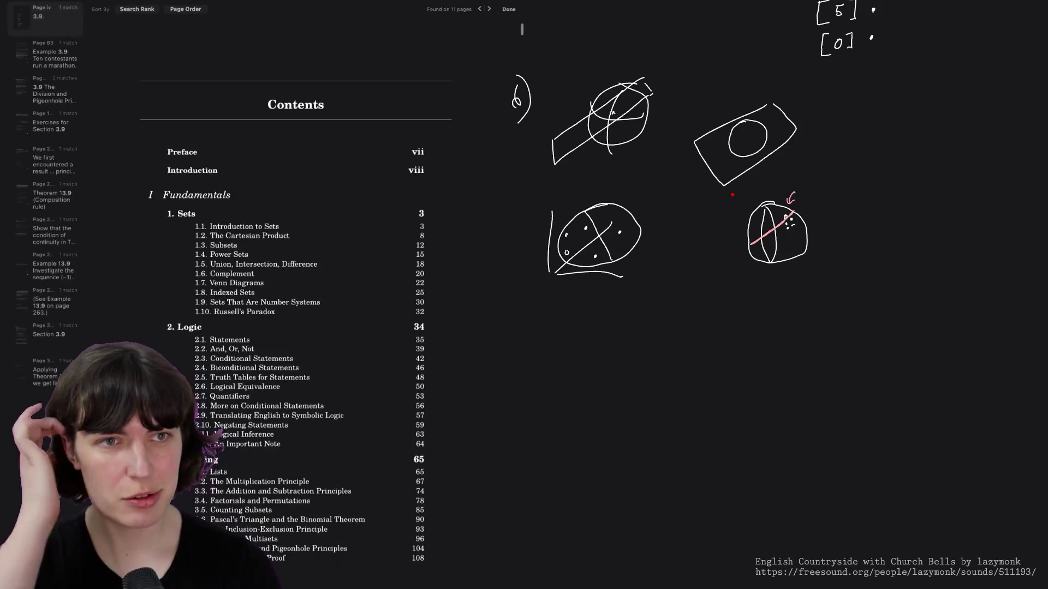
Jump to the Section 3.9 solutions result and close the search panel
{"action": "left_click", "coordinate": [54, 335]}
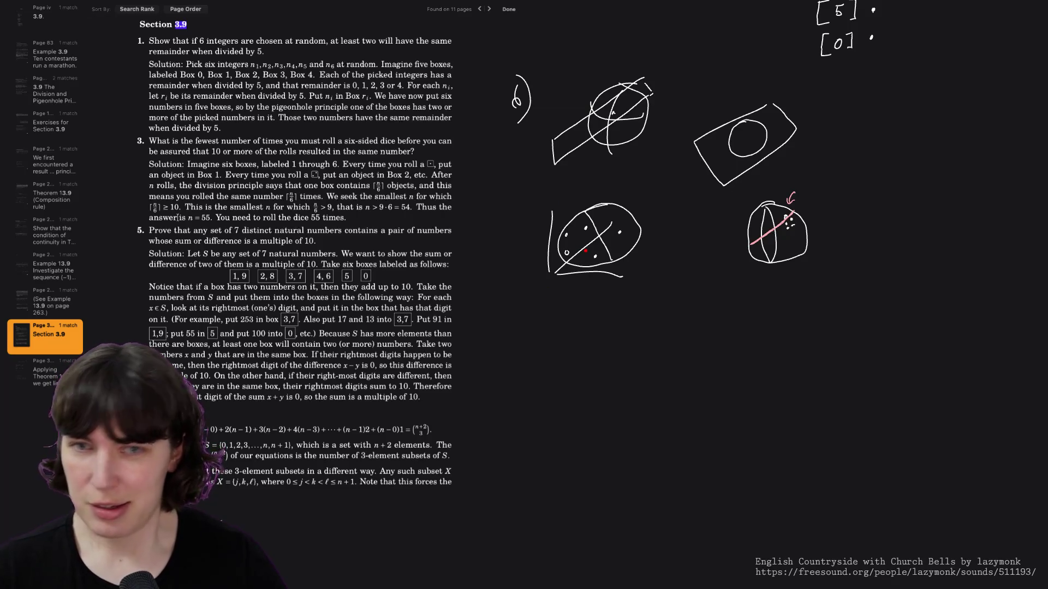
{"action": "left_click", "coordinate": [515, 9]}
{"action": "scroll", "coordinate": [264, 210], "scroll_direction": "up", "scroll_amount": 2}
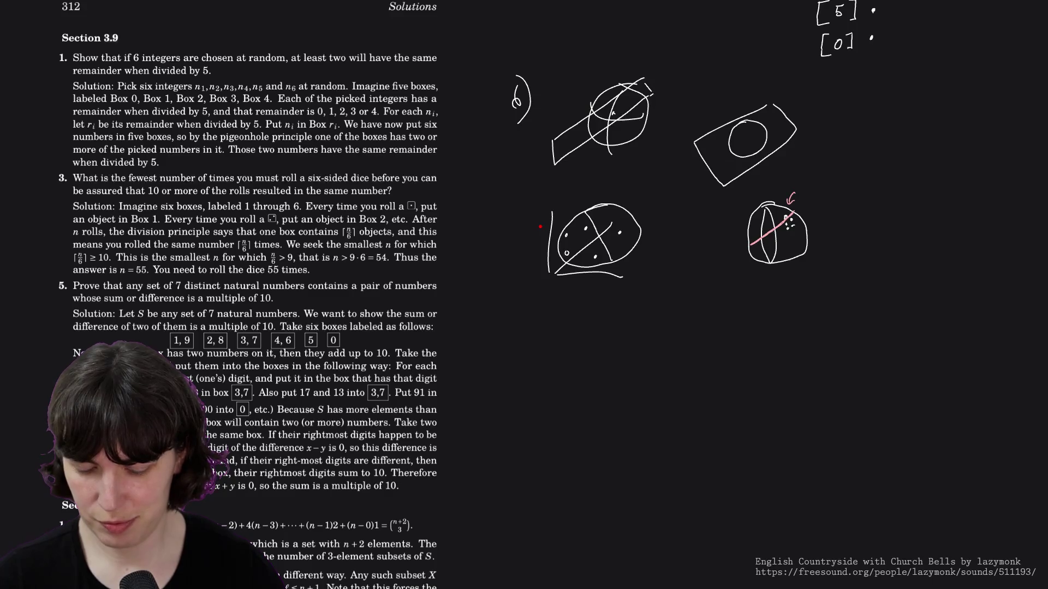
{"action": "scroll", "coordinate": [525, 568], "scroll_direction": "up", "scroll_amount": 5}
{"action": "scroll", "coordinate": [524, 493], "scroll_direction": "up", "scroll_amount": 1}
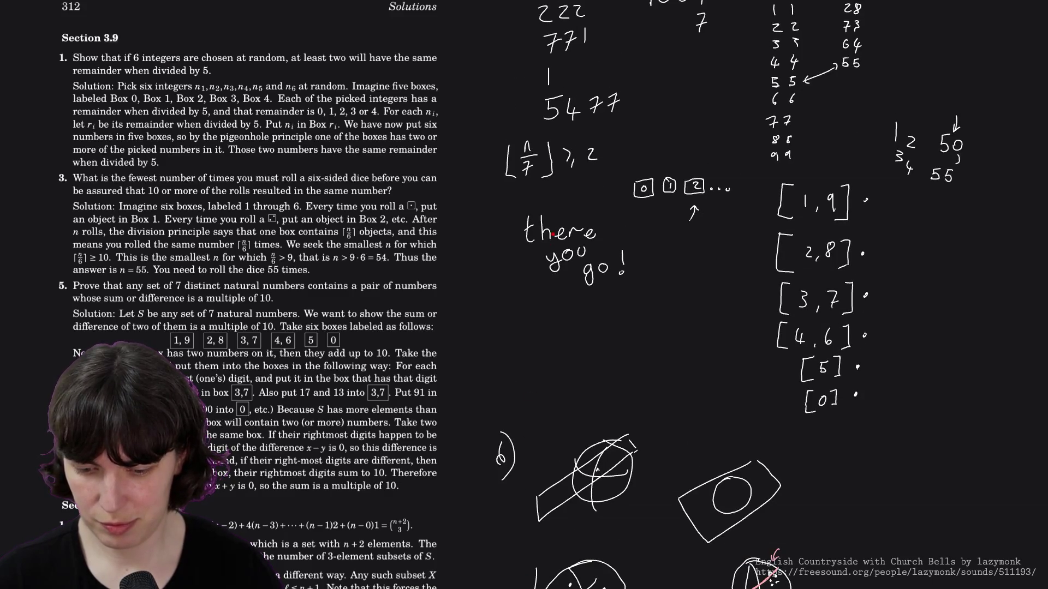
{"action": "scroll", "coordinate": [554, 233], "scroll_direction": "up", "scroll_amount": 1}
{"action": "scroll", "coordinate": [554, 233], "scroll_direction": "up", "scroll_amount": 4}
{"action": "scroll", "coordinate": [558, 311], "scroll_direction": "up", "scroll_amount": 4}
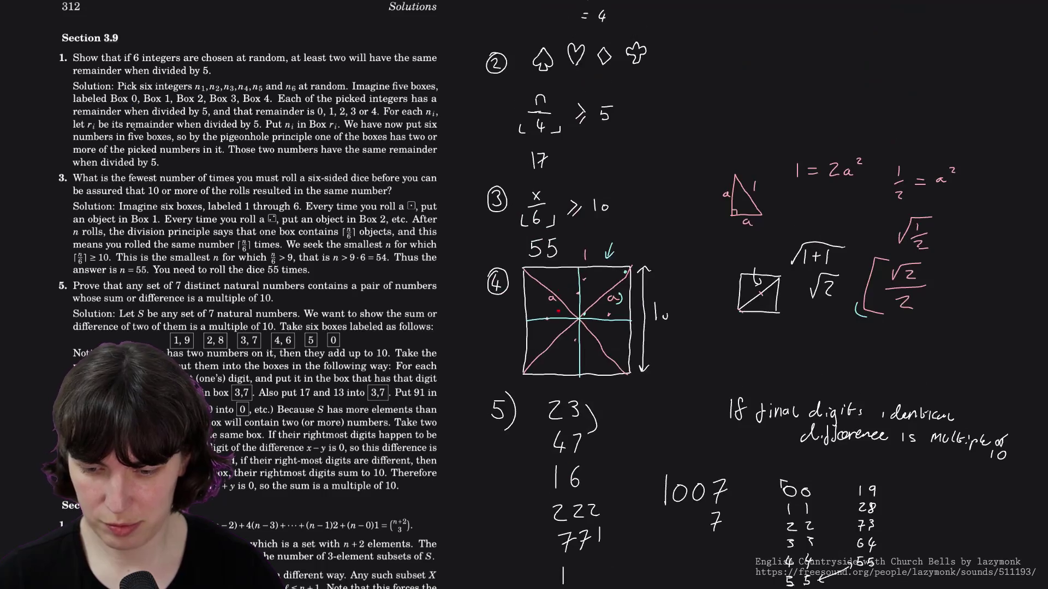
{"action": "scroll", "coordinate": [558, 311], "scroll_direction": "up", "scroll_amount": 1}
{"action": "scroll", "coordinate": [557, 409], "scroll_direction": "up", "scroll_amount": 2}
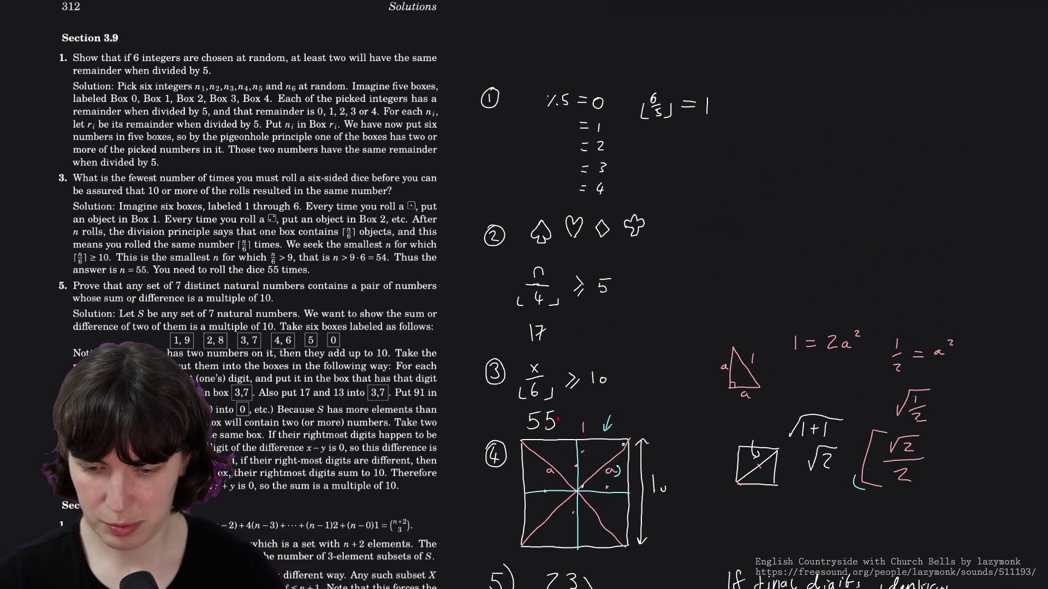
Bring up the colour palette on the whiteboard and dismiss it without changing colour
{"action": "right_click", "coordinate": [651, 189]}
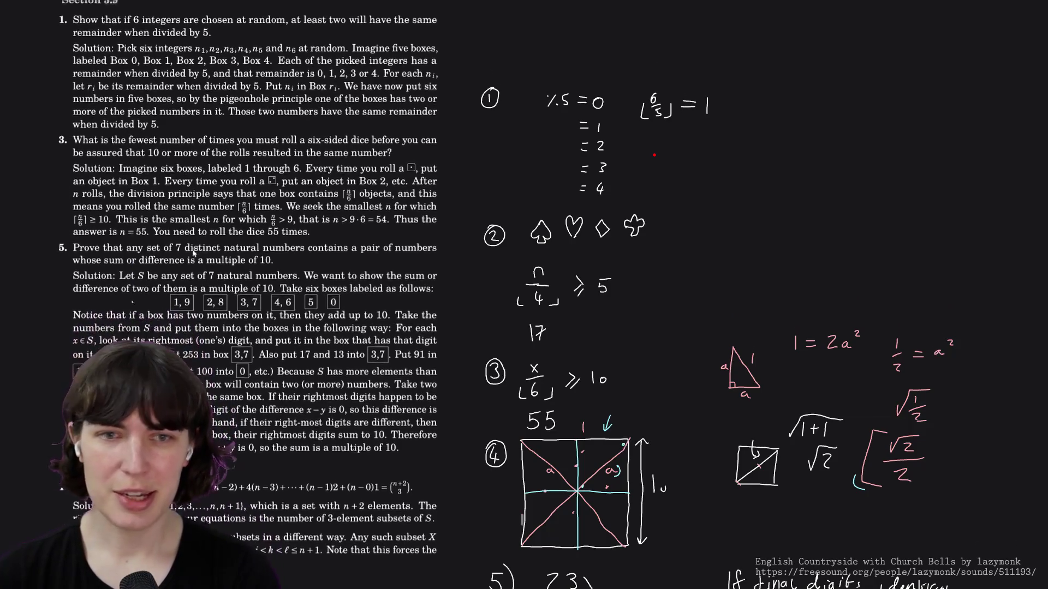
{"action": "scroll", "coordinate": [194, 251], "scroll_direction": "down", "scroll_amount": 3}
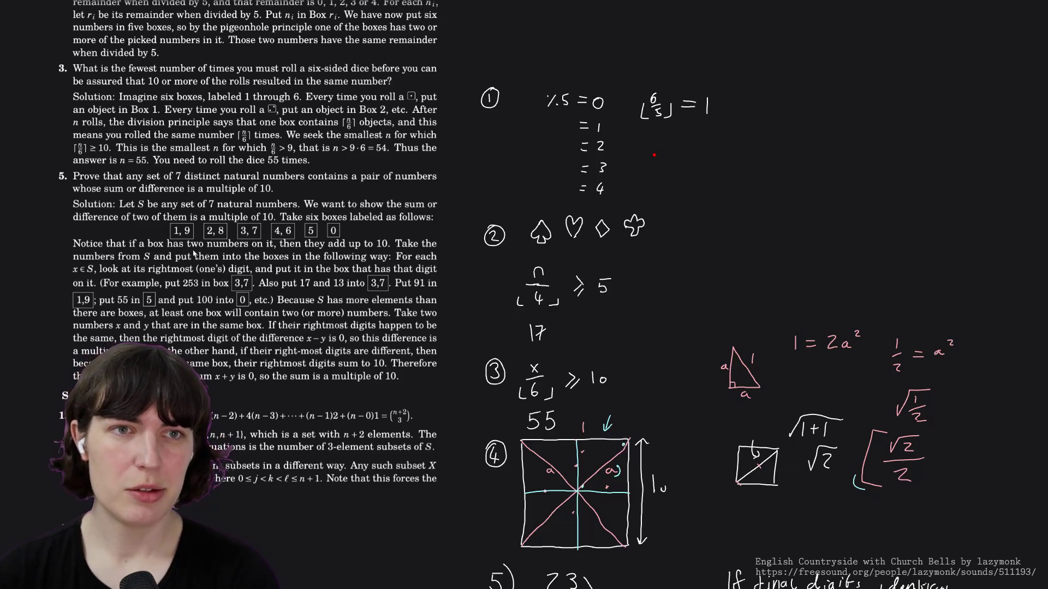
{"action": "scroll", "coordinate": [194, 255], "scroll_direction": "up", "scroll_amount": 1}
{"action": "scroll", "coordinate": [194, 255], "scroll_direction": "down", "scroll_amount": 2}
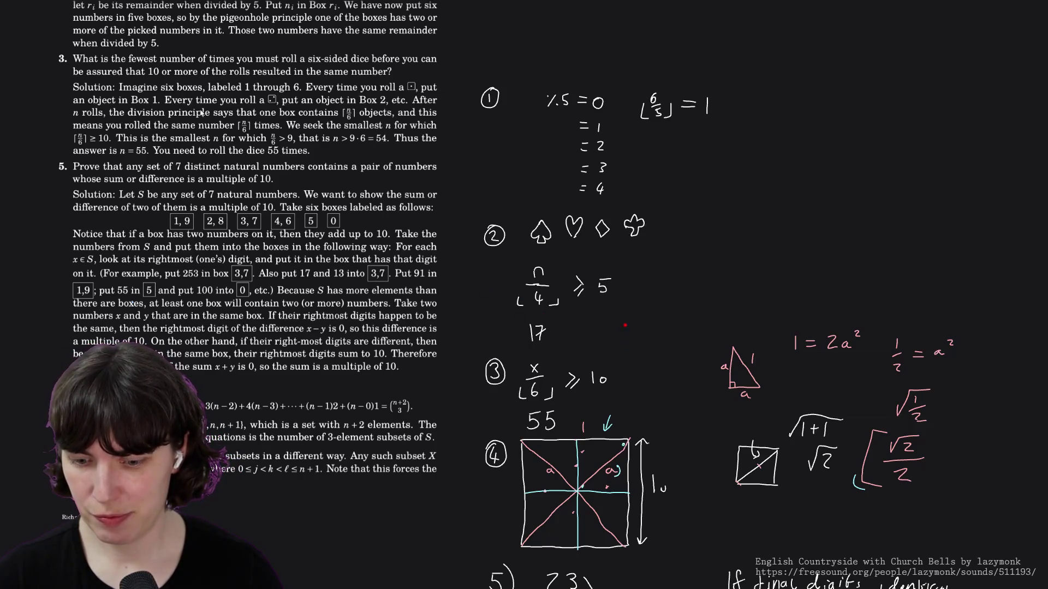
{"action": "scroll", "coordinate": [625, 325], "scroll_direction": "down", "scroll_amount": 3}
{"action": "scroll", "coordinate": [618, 245], "scroll_direction": "down", "scroll_amount": 3}
{"action": "scroll", "coordinate": [610, 164], "scroll_direction": "down", "scroll_amount": 3}
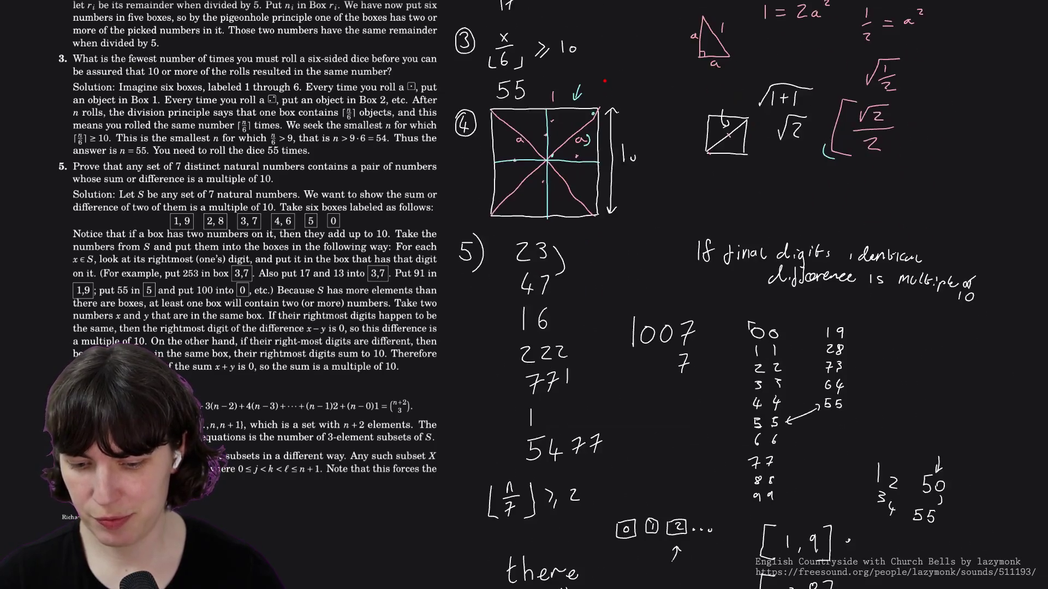
{"action": "scroll", "coordinate": [607, 94], "scroll_direction": "down", "scroll_amount": 1}
{"action": "scroll", "coordinate": [609, 119], "scroll_direction": "down", "scroll_amount": 1}
{"action": "scroll", "coordinate": [613, 144], "scroll_direction": "down", "scroll_amount": 2}
{"action": "scroll", "coordinate": [617, 177], "scroll_direction": "down", "scroll_amount": 2}
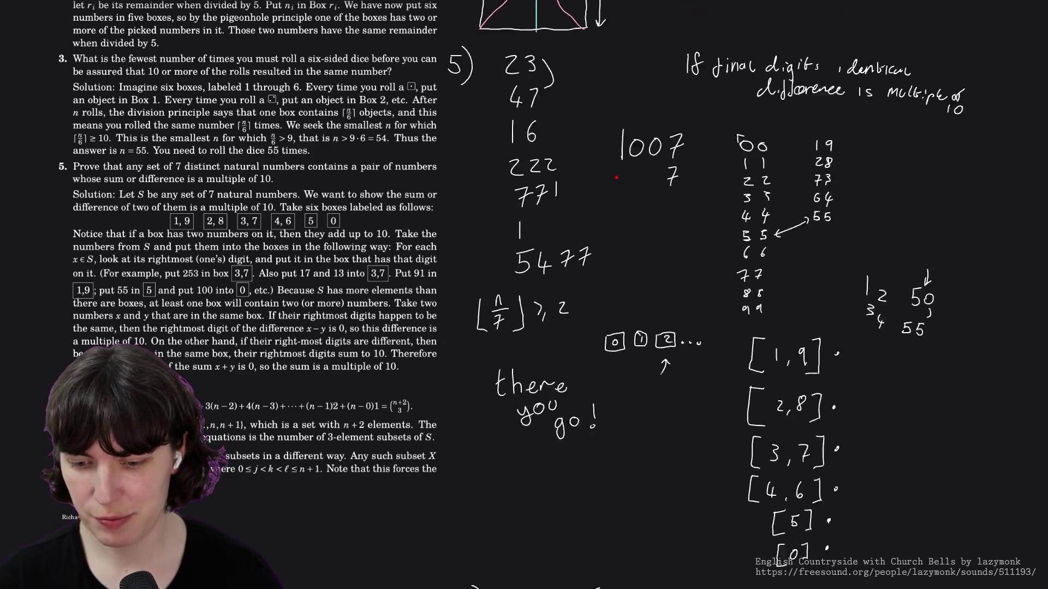
{"action": "scroll", "coordinate": [617, 177], "scroll_direction": "down", "scroll_amount": 1}
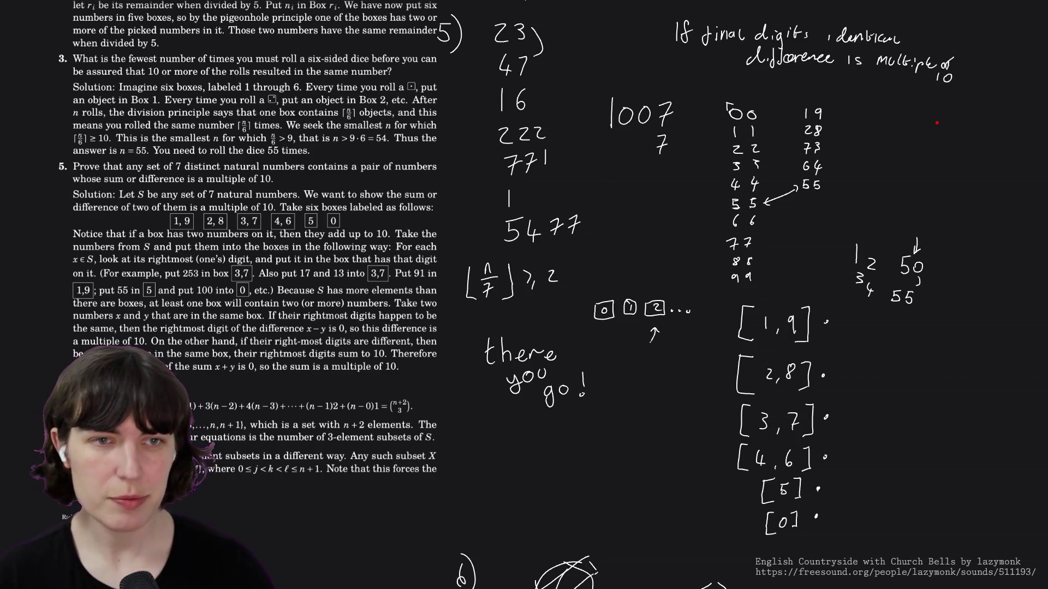
{"action": "scroll", "coordinate": [306, 247], "scroll_direction": "down", "scroll_amount": 3}
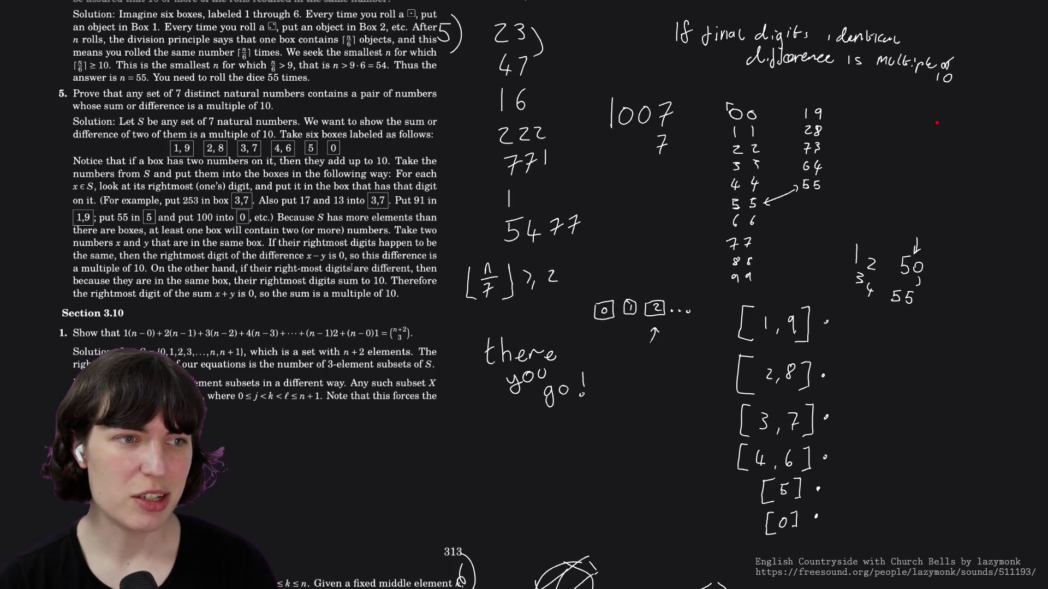
{"action": "scroll", "coordinate": [383, 263], "scroll_direction": "down", "scroll_amount": 1}
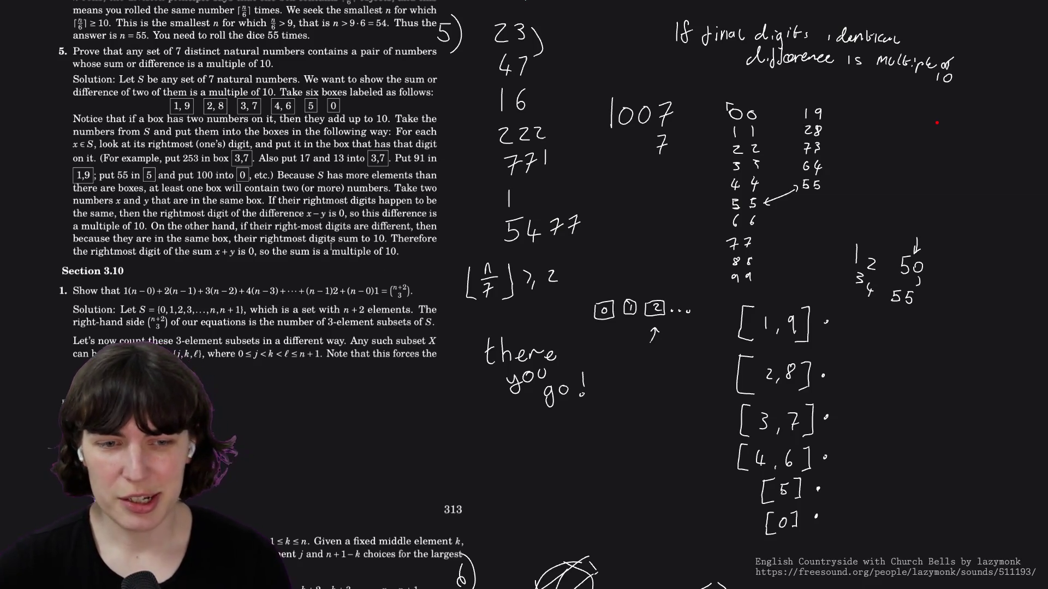
{"action": "scroll", "coordinate": [305, 236], "scroll_direction": "up", "scroll_amount": 1}
{"action": "scroll", "coordinate": [306, 234], "scroll_direction": "up", "scroll_amount": 1}
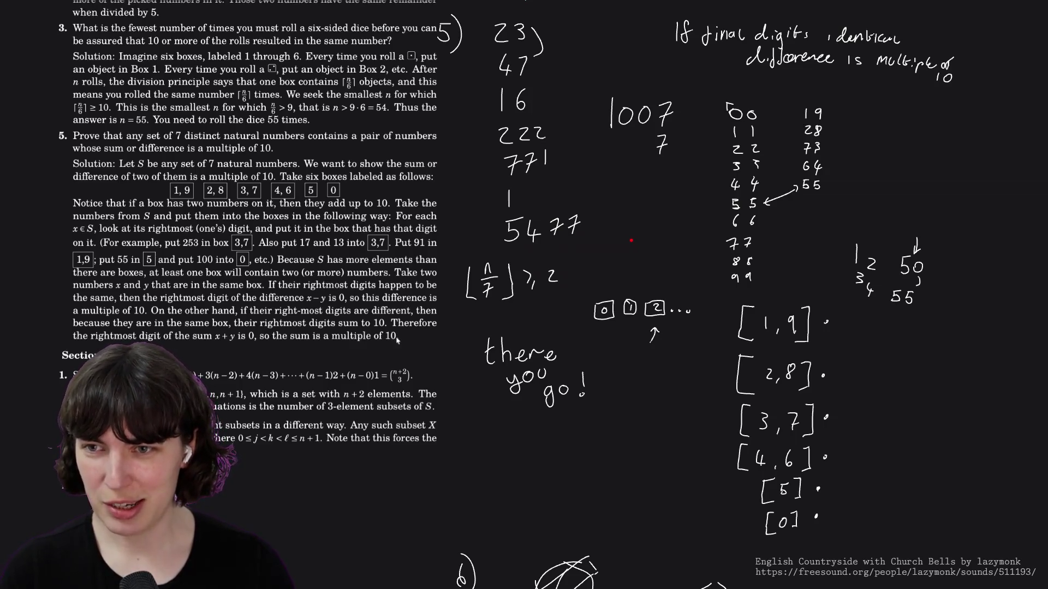
Switch the pen to green and draw a cluster of check marks beside the exercise 5 notes
{"action": "right_click", "coordinate": [631, 236]}
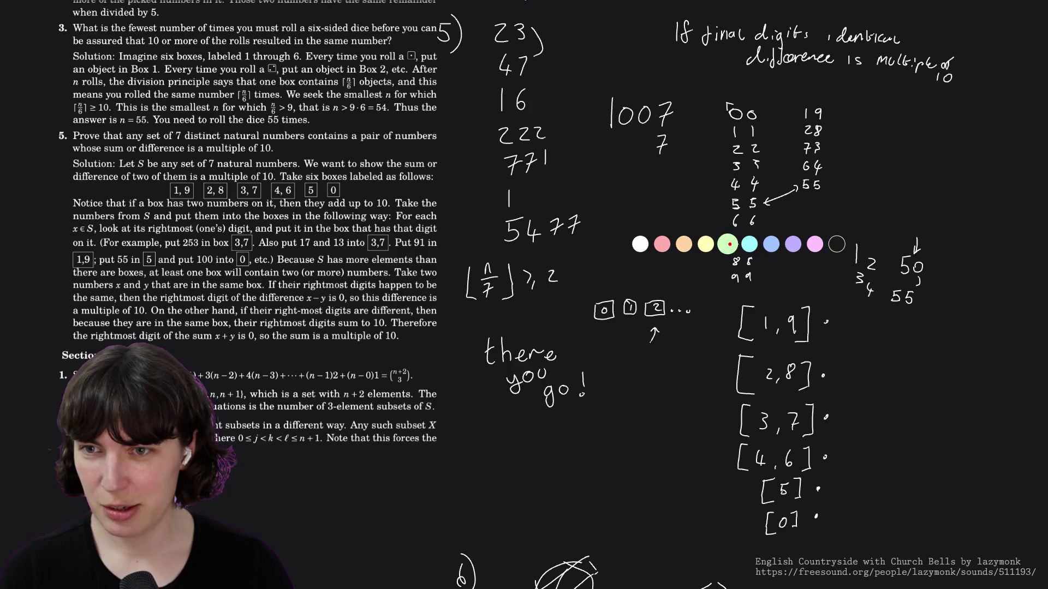
{"action": "left_click_drag", "start_coordinate": [641, 240], "coordinate": [687, 211]}
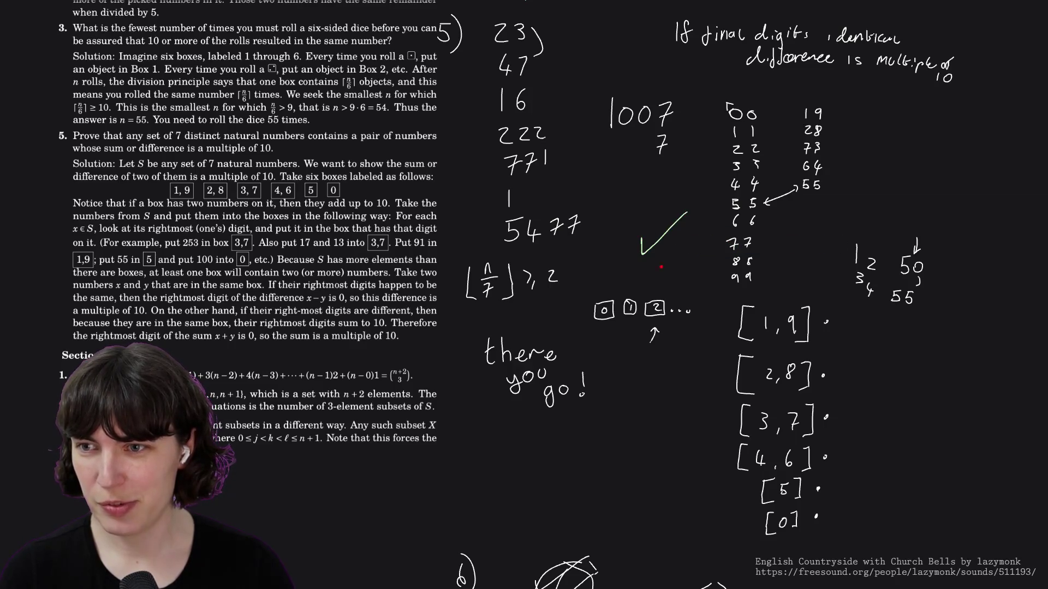
{"action": "mouse_move", "coordinate": [643, 262]}
{"action": "left_mouse_down"}
{"action": "mouse_move", "coordinate": [671, 244]}
{"action": "mouse_move", "coordinate": [661, 206]}
{"action": "left_mouse_up"}
{"action": "left_click_drag", "start_coordinate": [614, 243], "coordinate": [632, 219]}
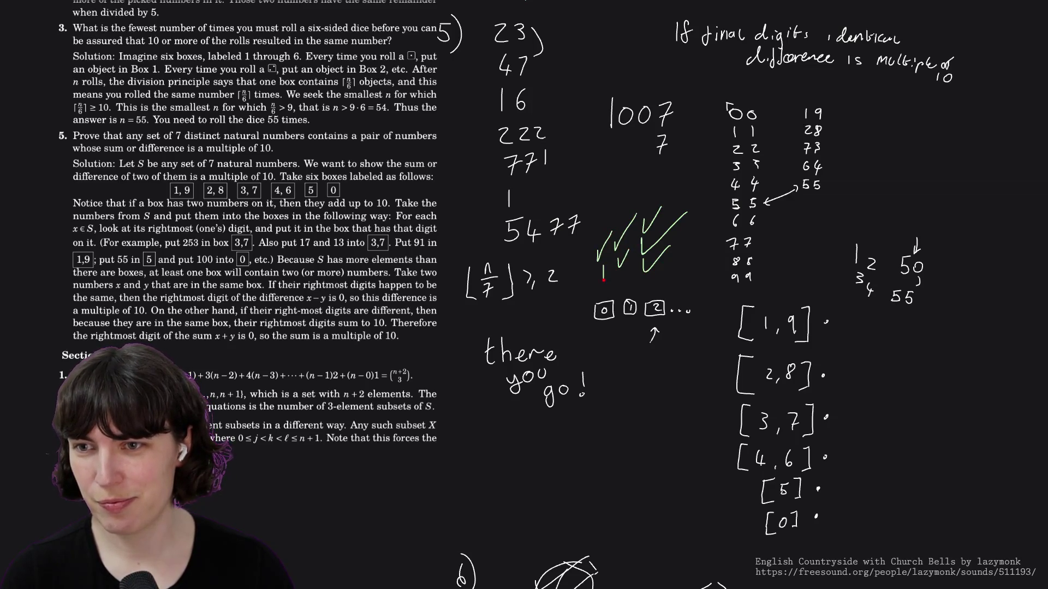
{"action": "left_click_drag", "start_coordinate": [627, 264], "coordinate": [641, 256]}
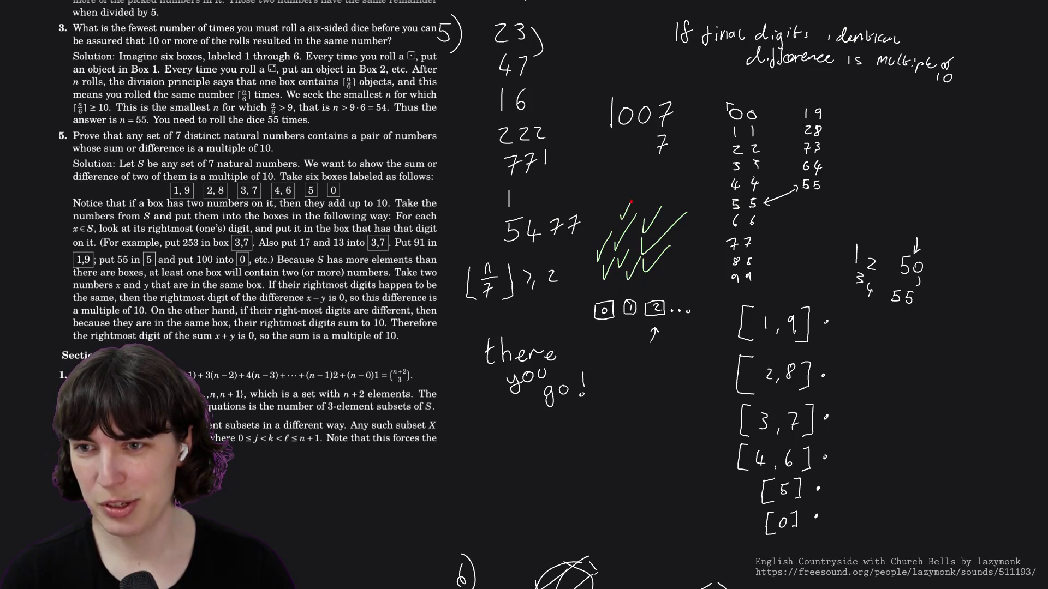
{"action": "left_click_drag", "start_coordinate": [675, 195], "coordinate": [691, 185]}
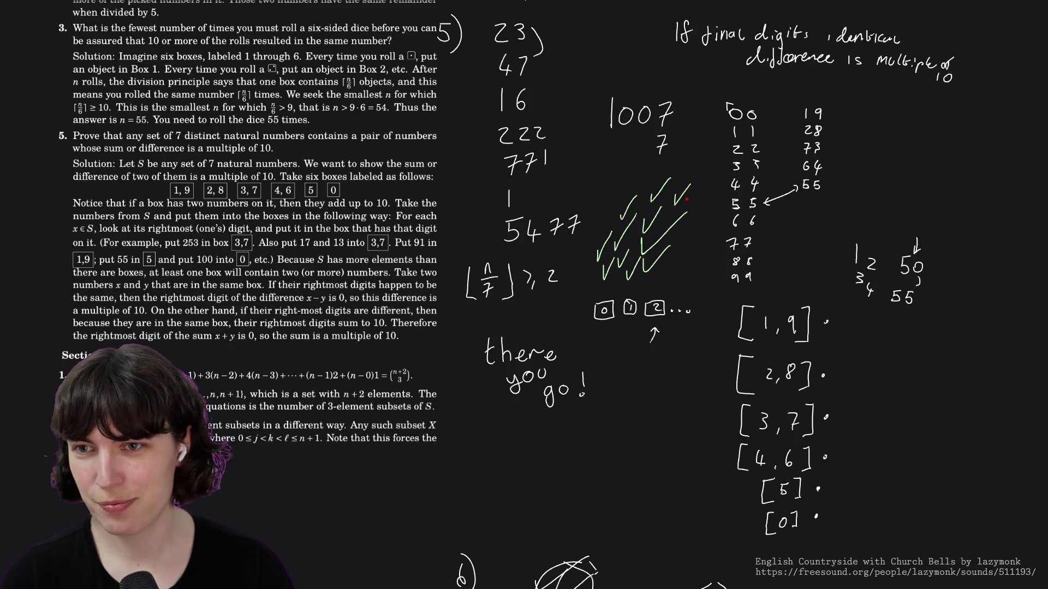
{"action": "left_click_drag", "start_coordinate": [679, 230], "coordinate": [697, 216]}
{"action": "left_click_drag", "start_coordinate": [676, 249], "coordinate": [690, 241]}
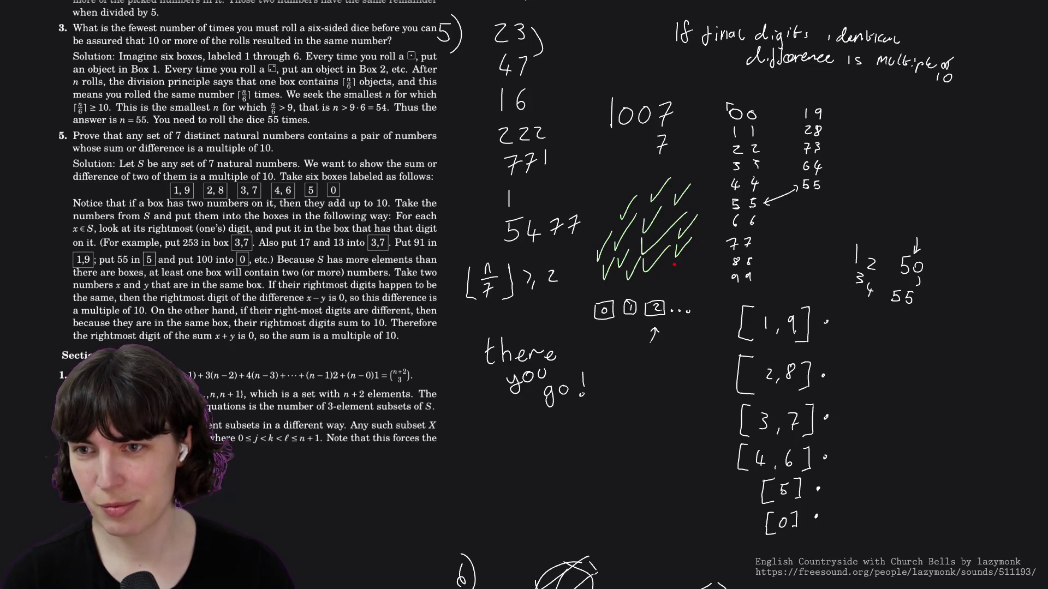